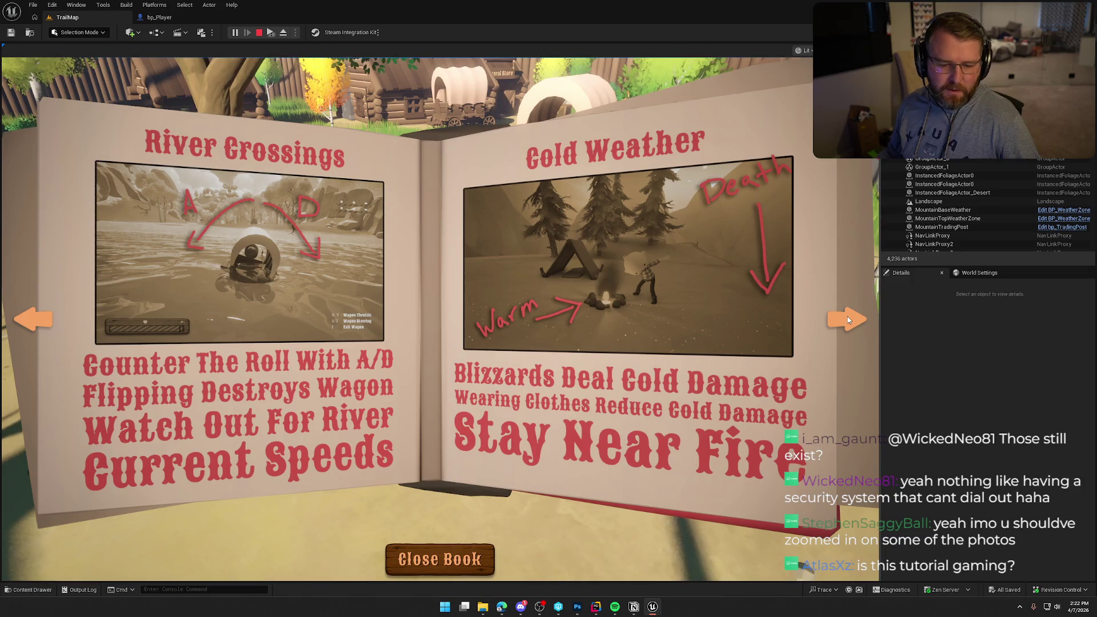
# Flip forward past the money pages to Sickness and Hunger, then back to Objectives and Zones
pyautogui.click(848, 320)
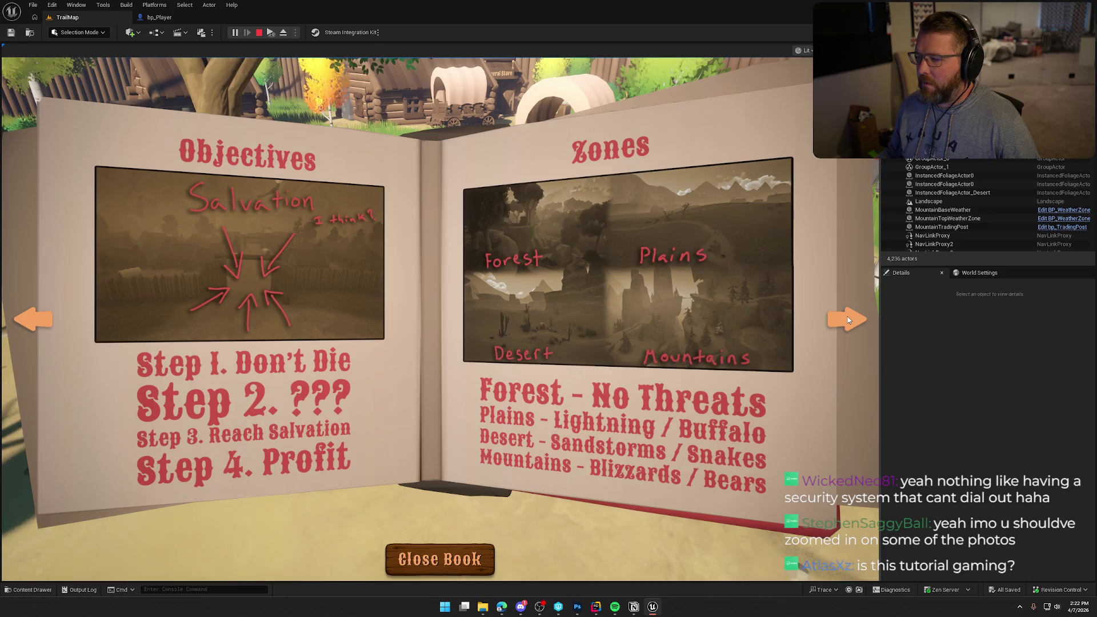
pyautogui.click(848, 319)
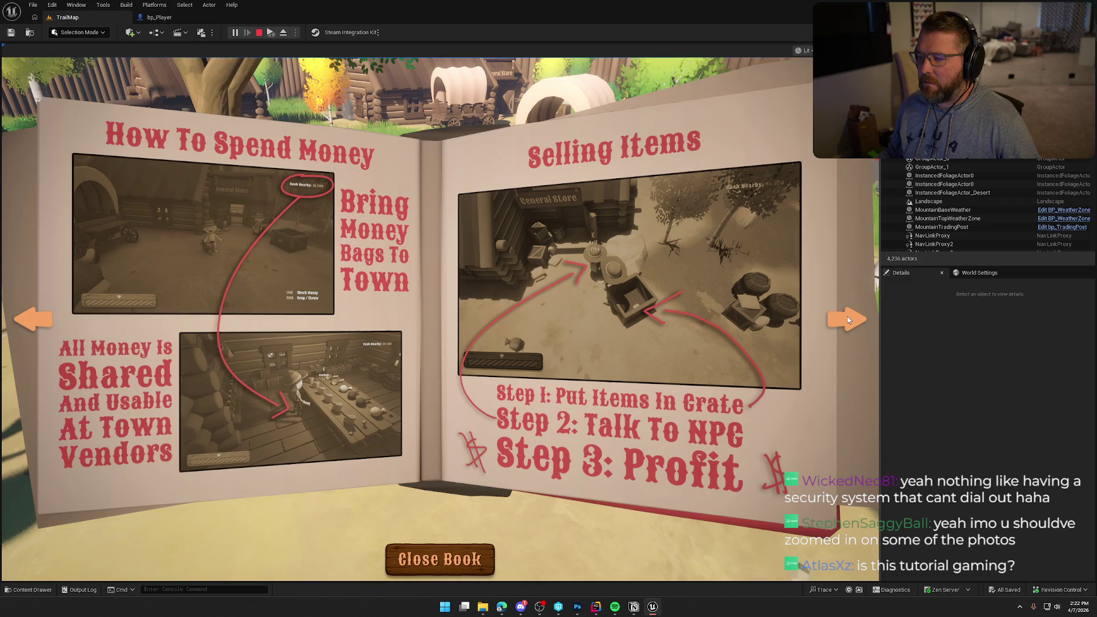
pyautogui.click(848, 320)
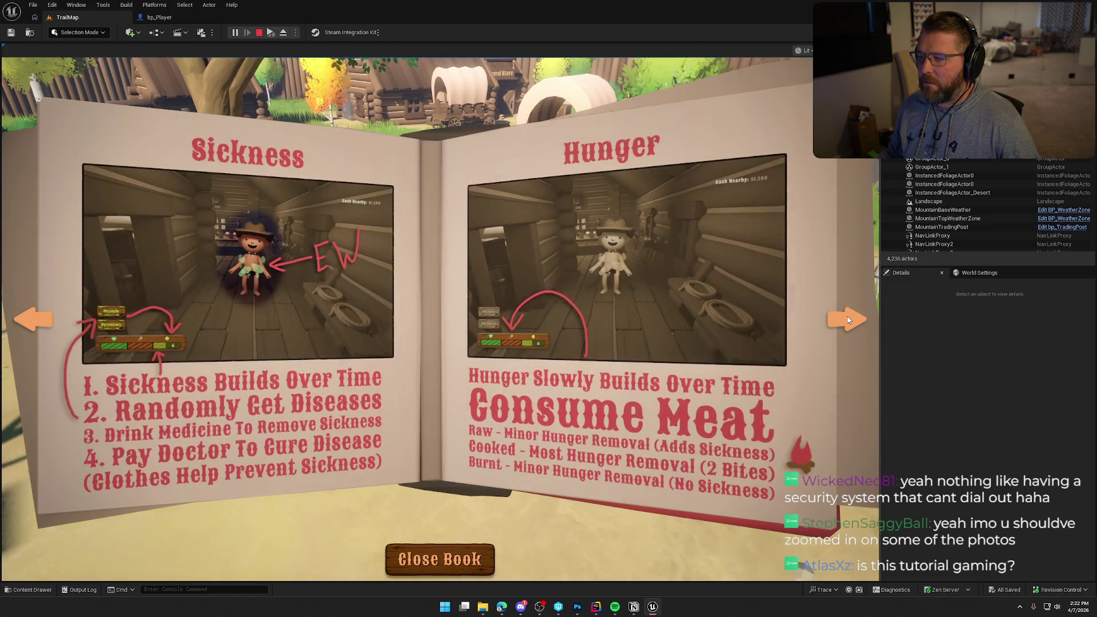
pyautogui.press('Left')
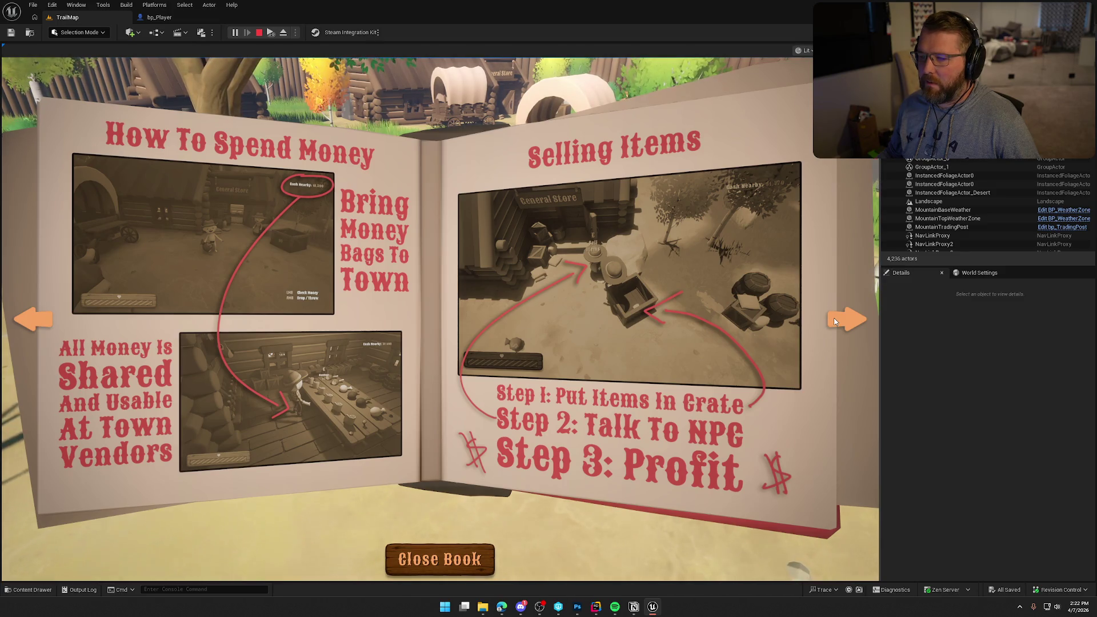
pyautogui.press('Left')
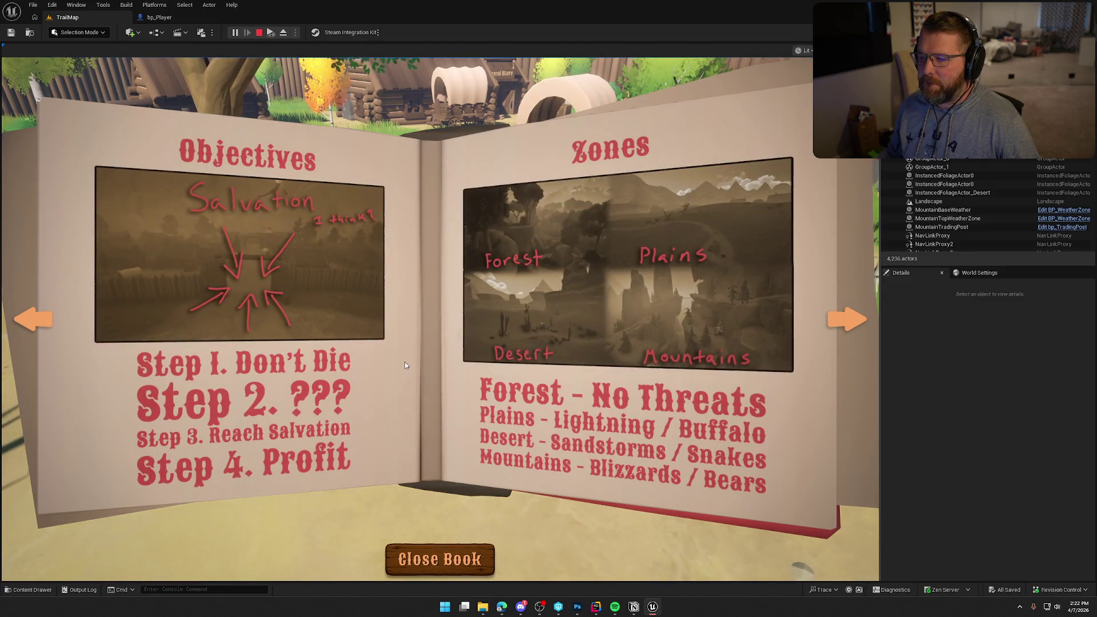
# Page forward through Hunting and Cooking, Doctor and Undertaker, and River Crossings, wrapping to Objectives
pyautogui.press('Right')
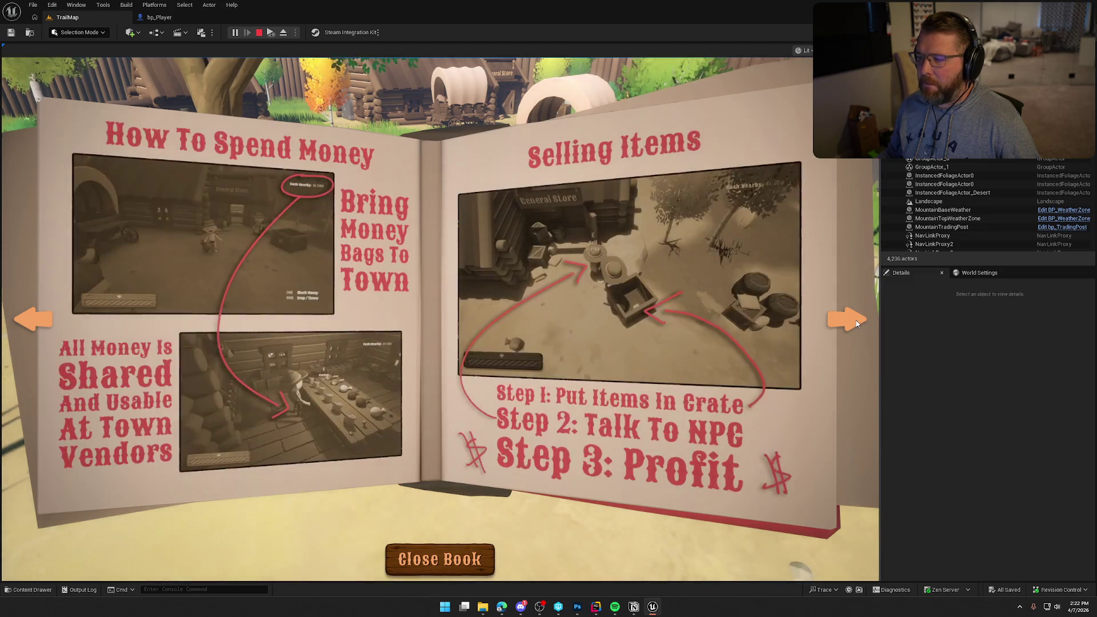
pyautogui.click(856, 323)
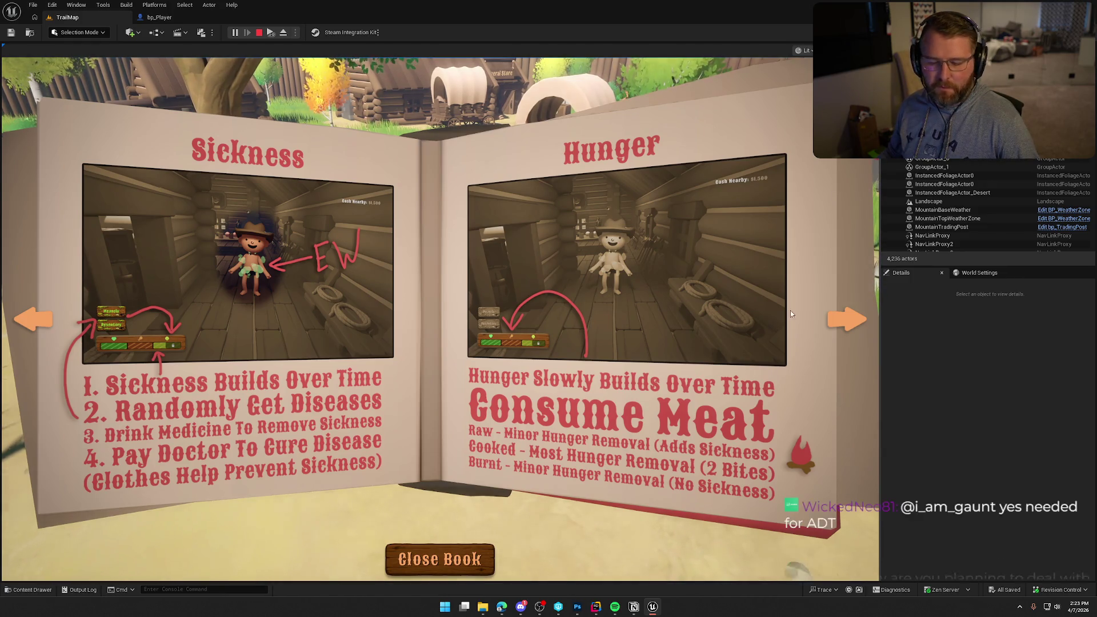
pyautogui.click(855, 326)
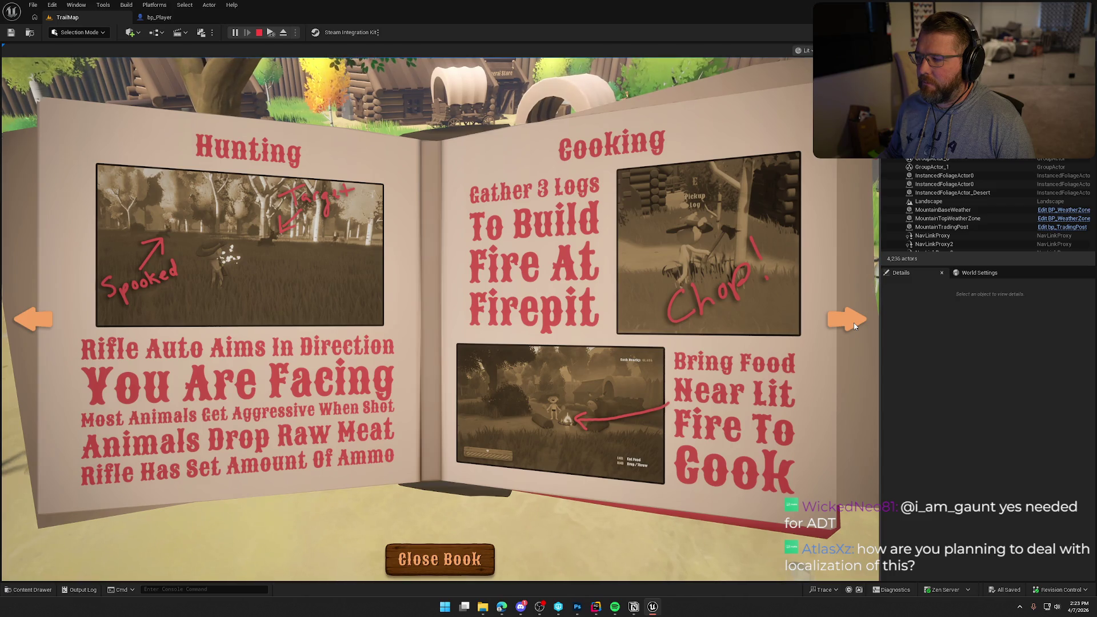
pyautogui.click(855, 327)
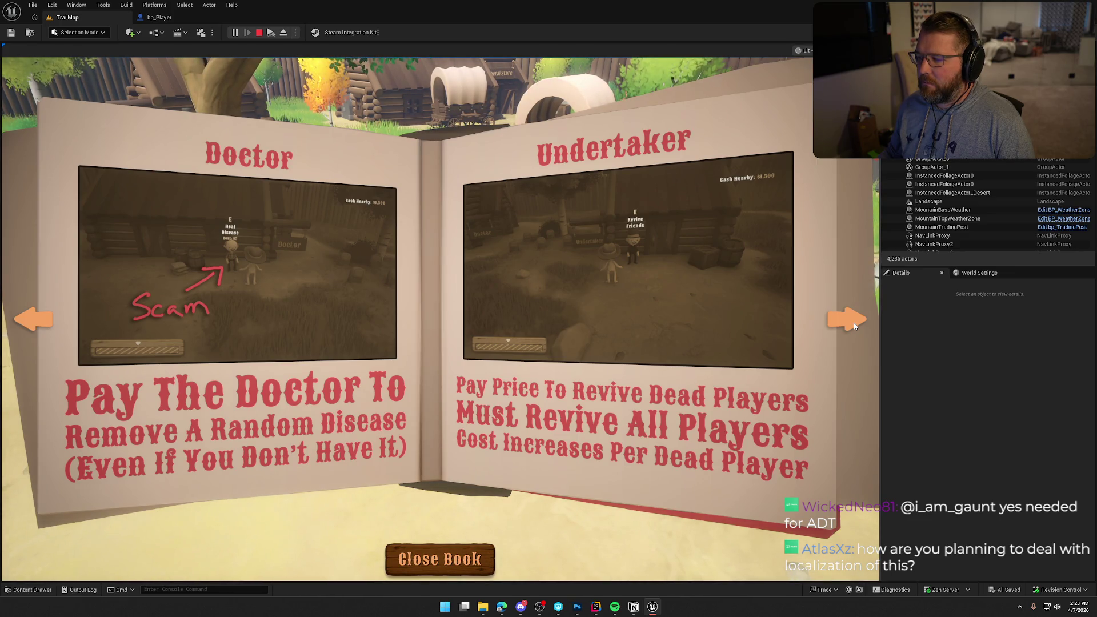
pyautogui.click(854, 327)
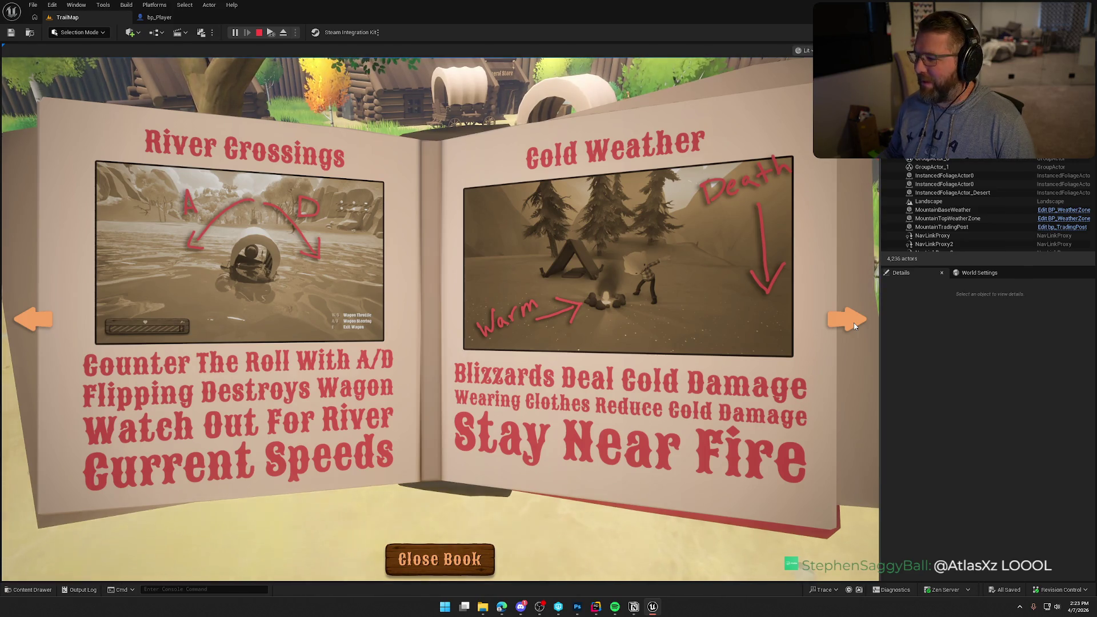
pyautogui.click(855, 327)
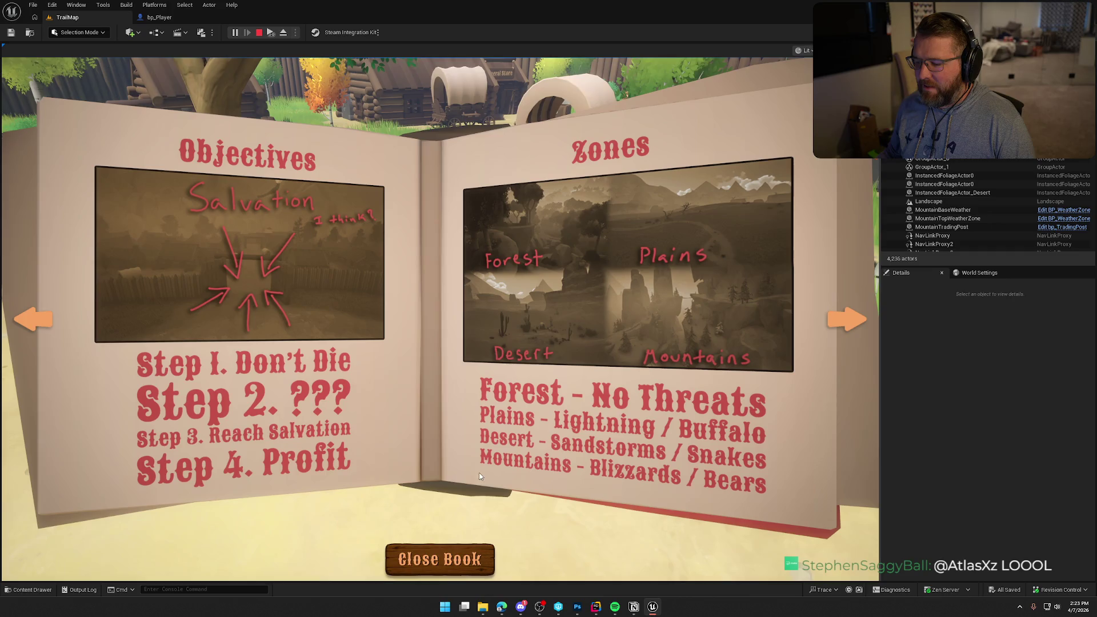
# Close the tutorial book and walk the character toward the town gate
pyautogui.click(445, 558)
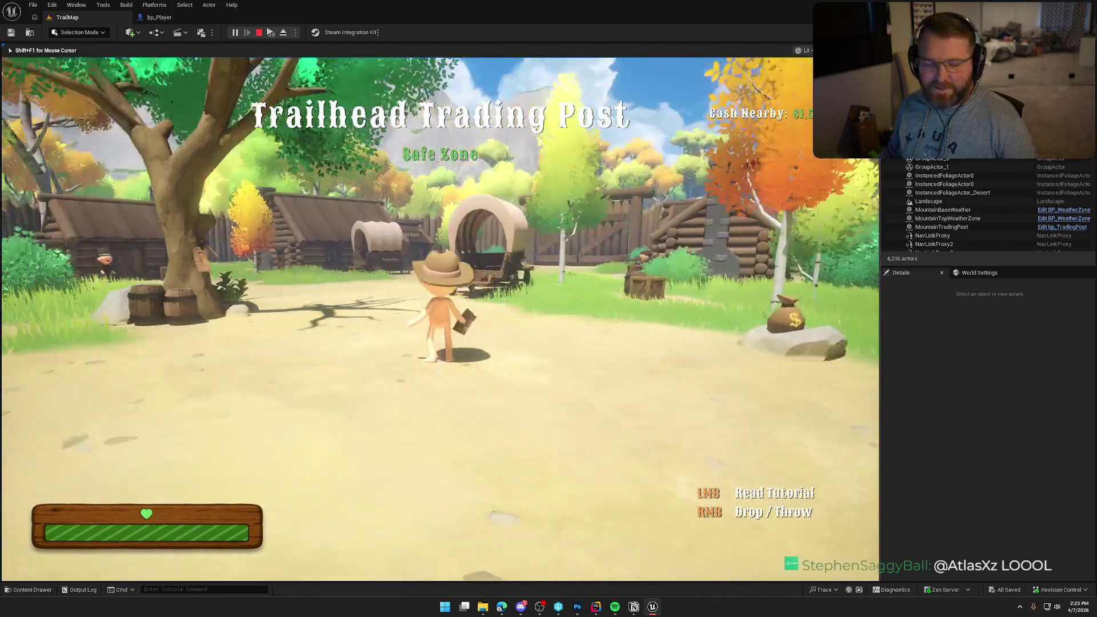
pyautogui.press('w')
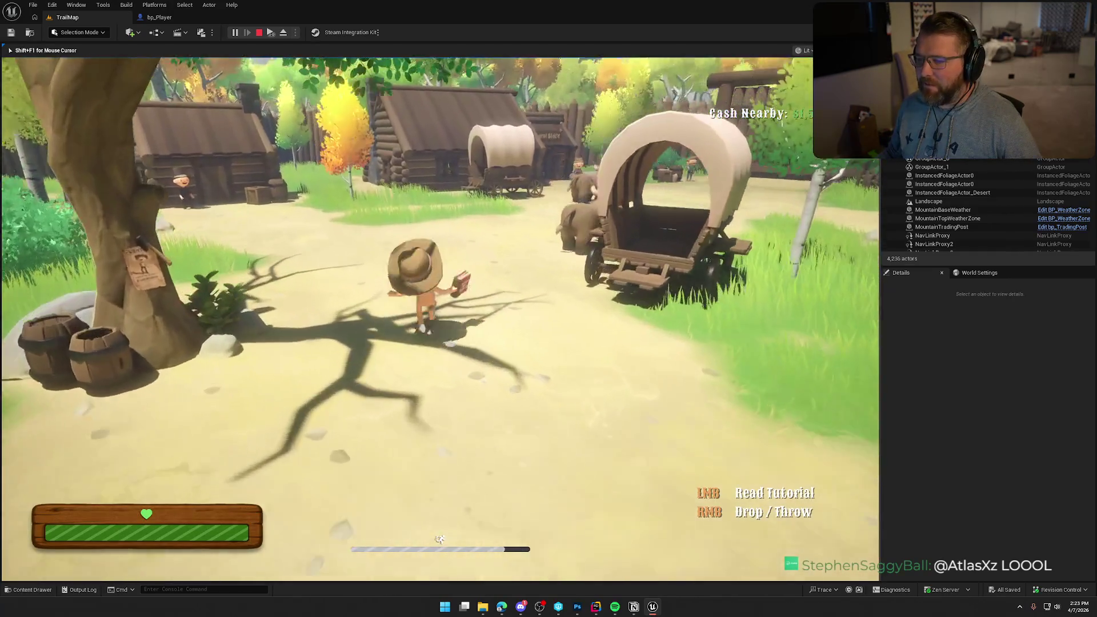
pyautogui.press('w')
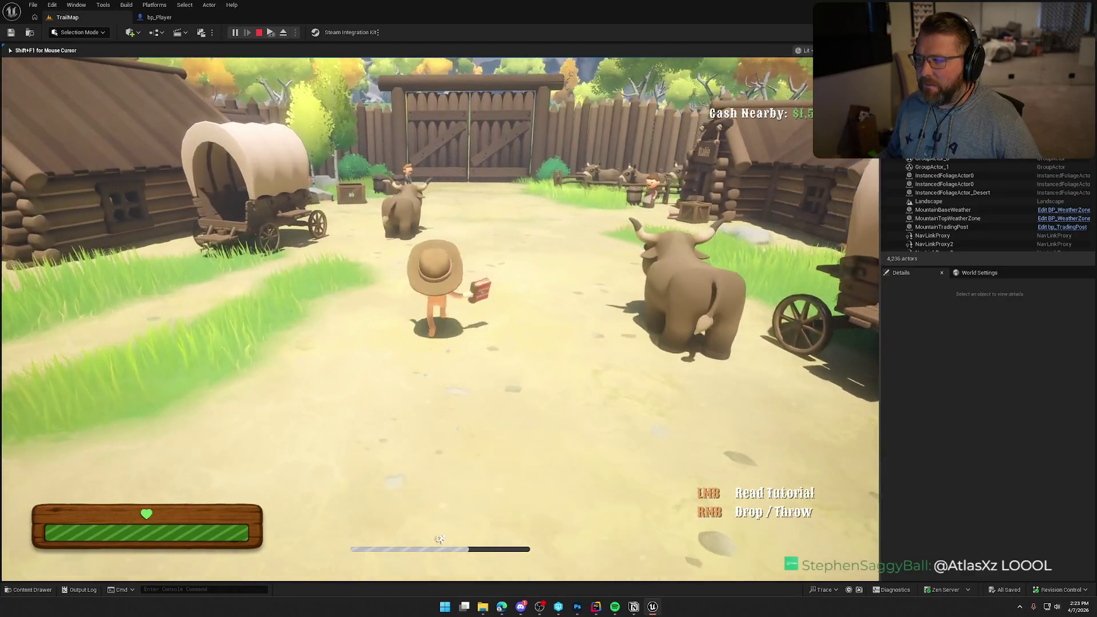
# Reopen the tutorial book and flip through every spread back to the start
pyautogui.click(438, 539)
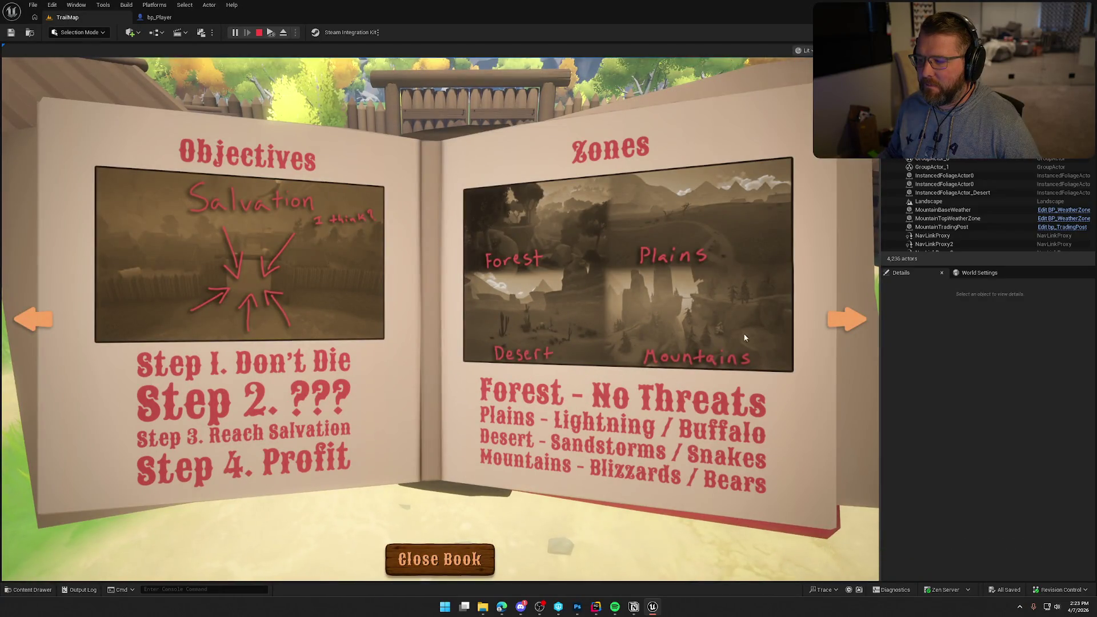
pyautogui.click(830, 323)
pyautogui.click(830, 324)
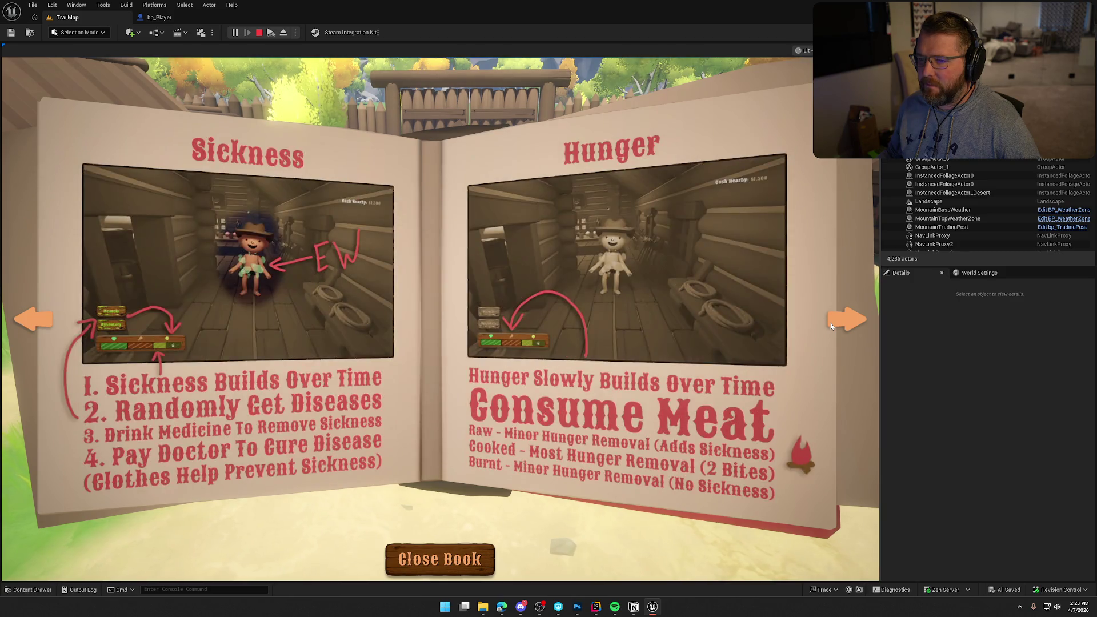
pyautogui.click(830, 323)
pyautogui.click(831, 323)
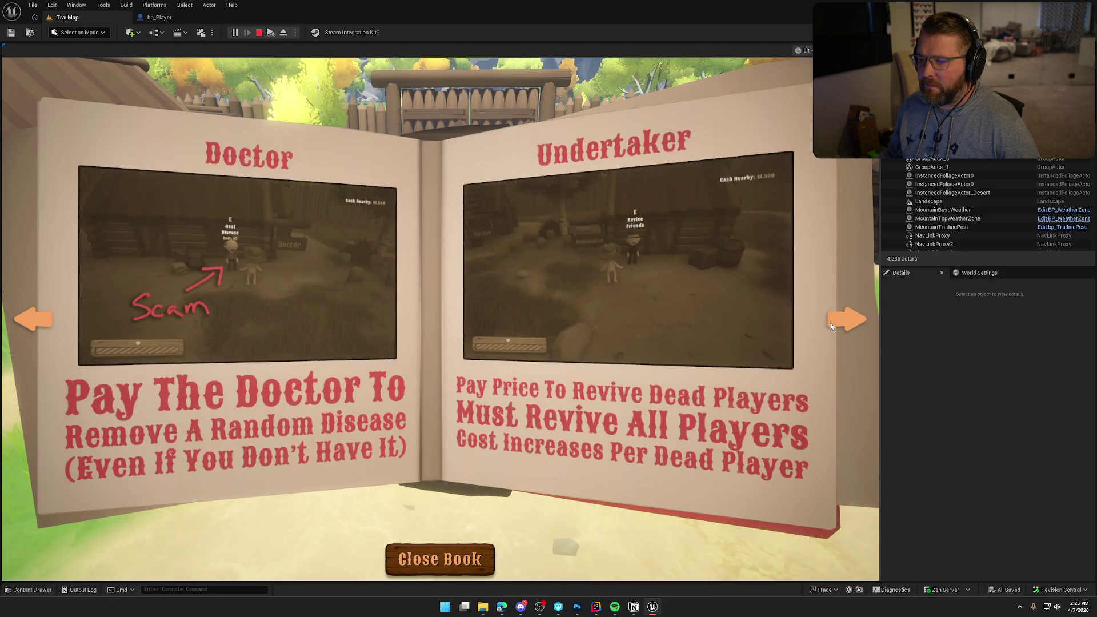
pyautogui.click(831, 323)
pyautogui.click(830, 324)
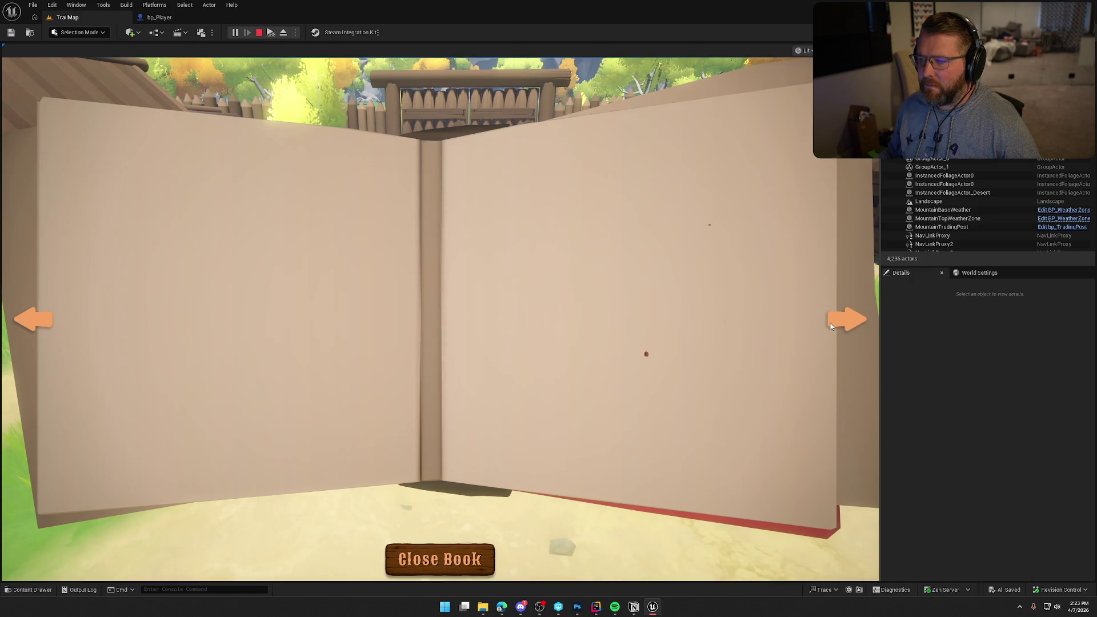
# Close the book, run past the cows toward the Doctor building, then reopen the book
pyautogui.click(454, 554)
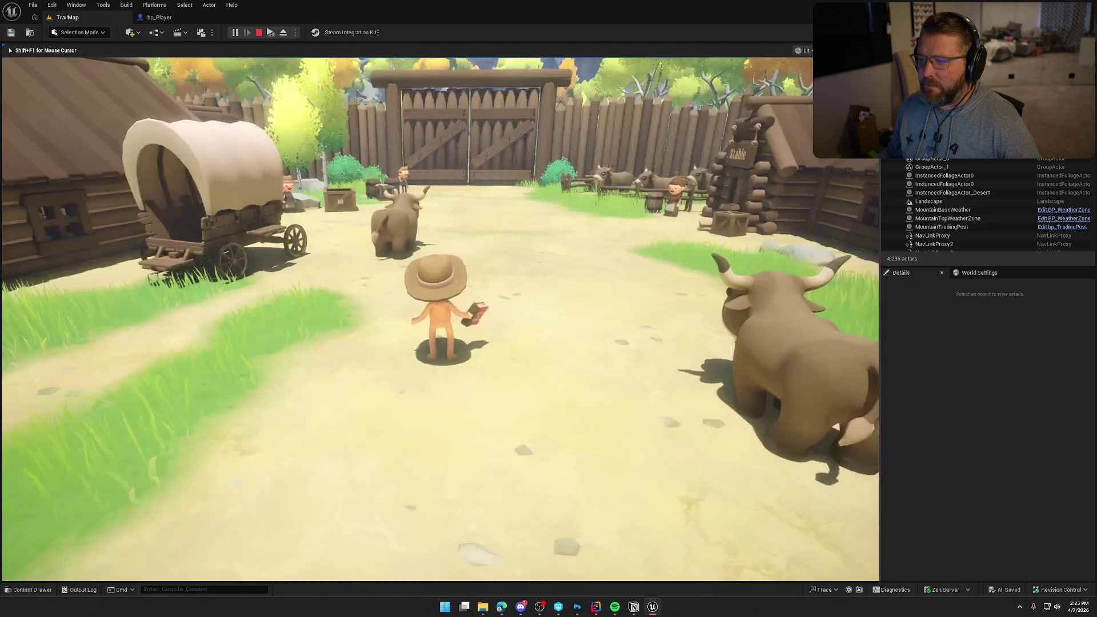
pyautogui.press('w')
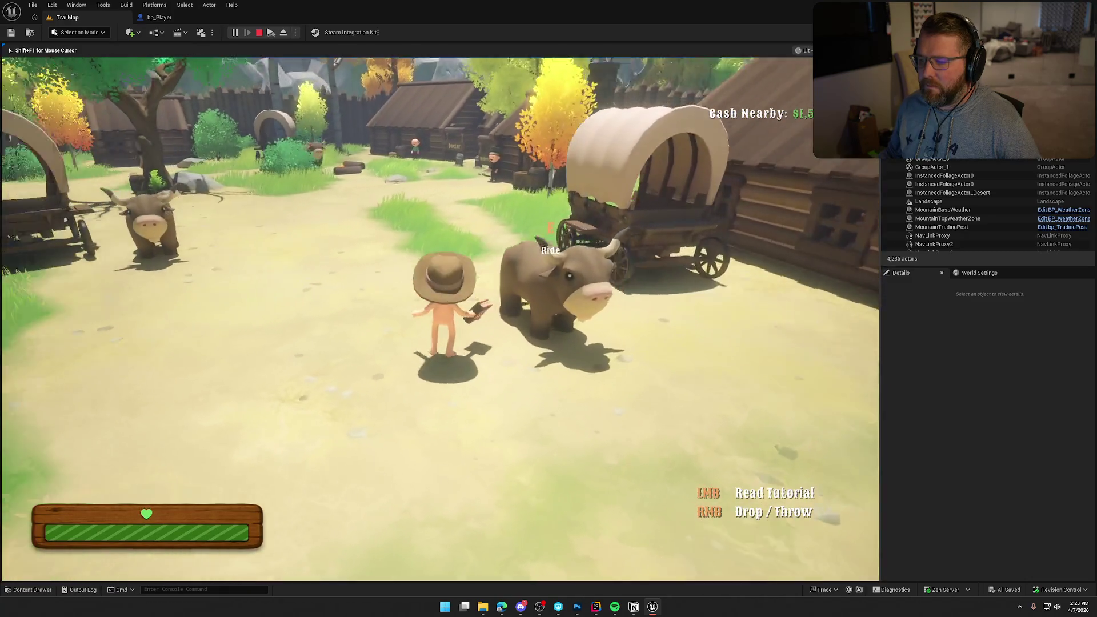
pyautogui.press('shift')
pyautogui.press('w')
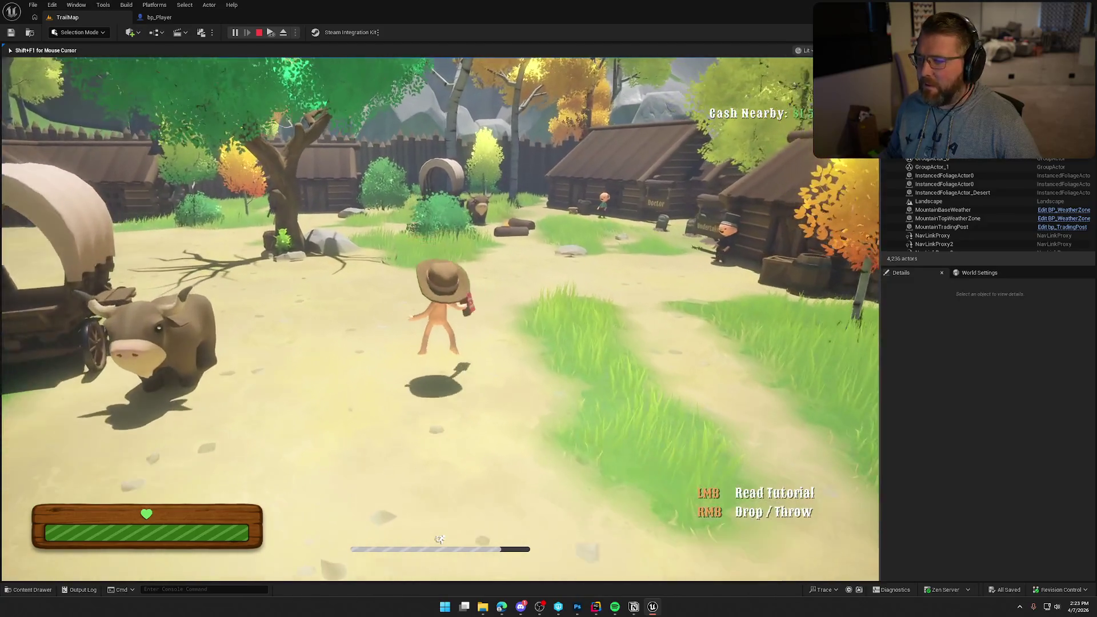
pyautogui.press('w')
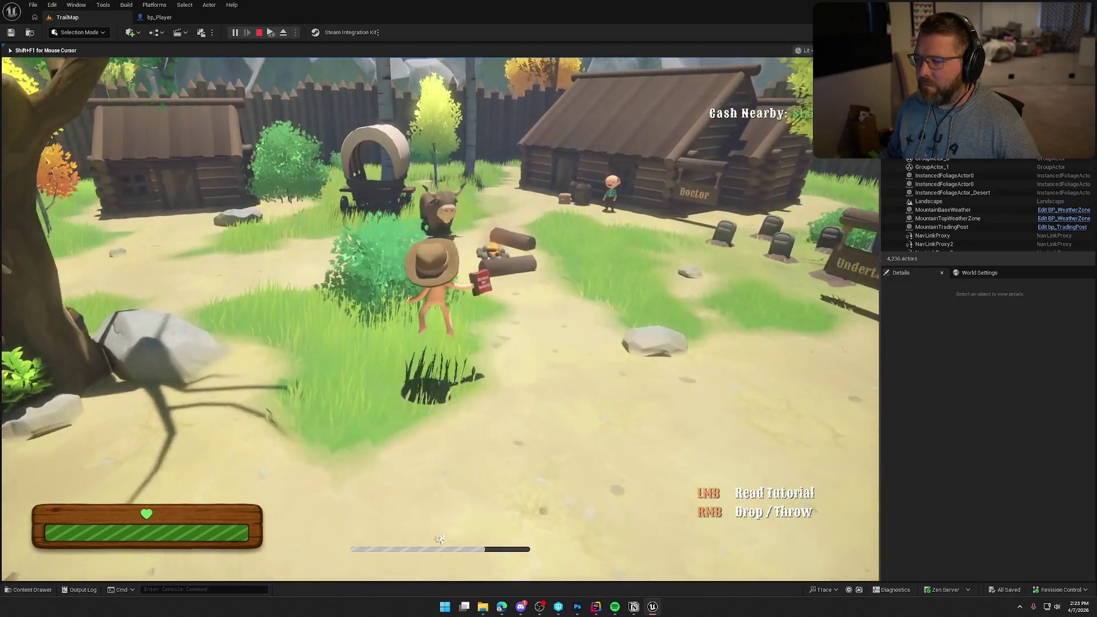
pyautogui.press('s')
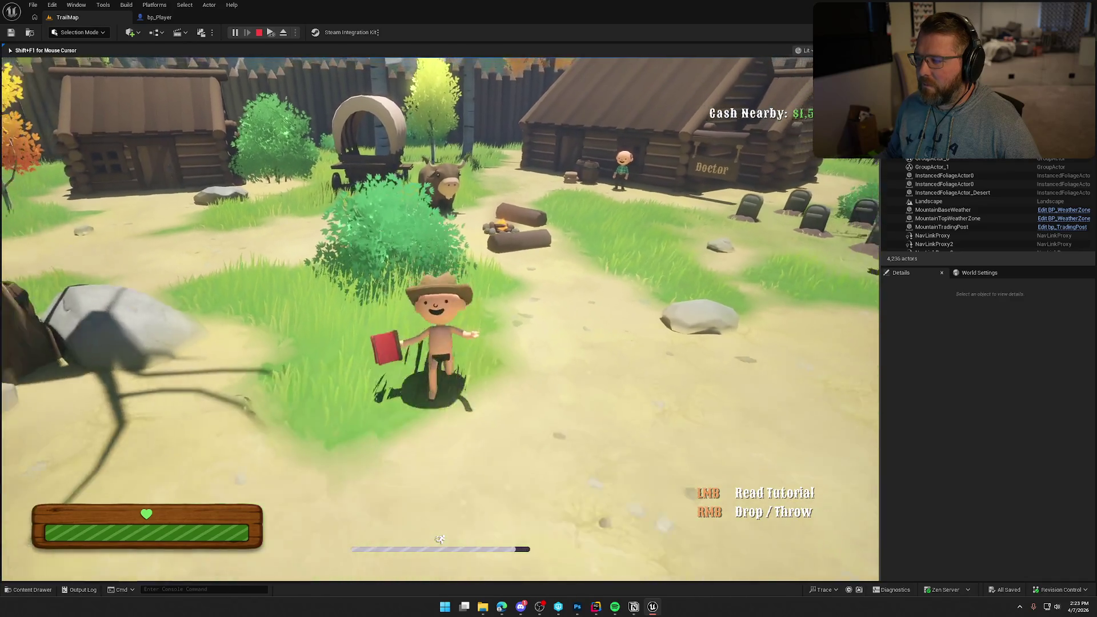
pyautogui.click(287, 554)
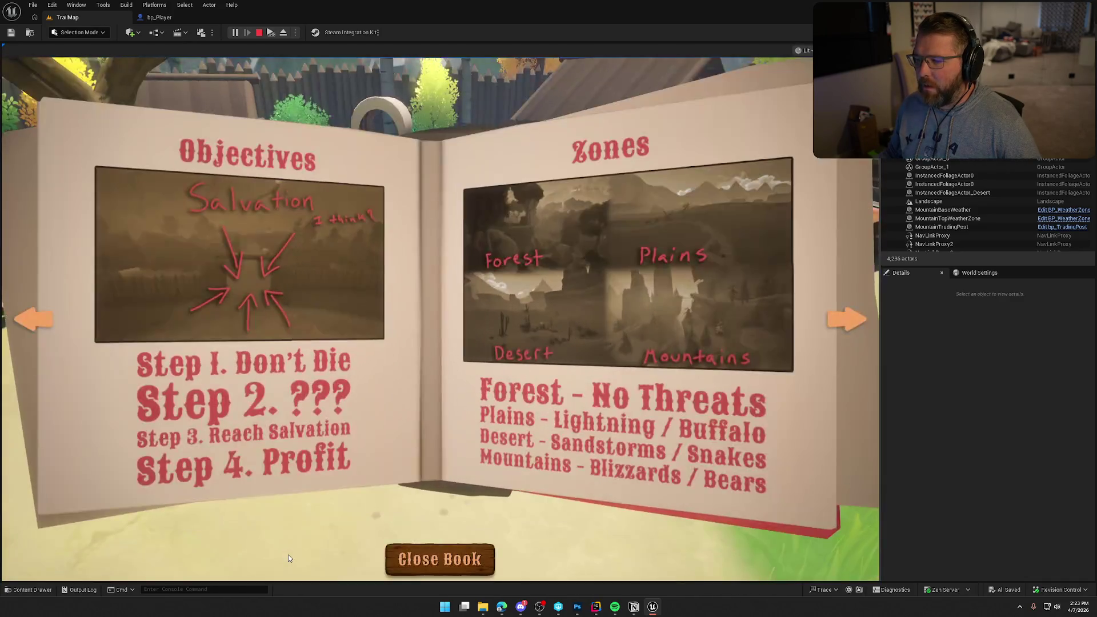
# Flip through Hunting and Cooking, Doctor and Undertaker, and River Crossings back to Objectives and Zones
pyautogui.click(846, 319)
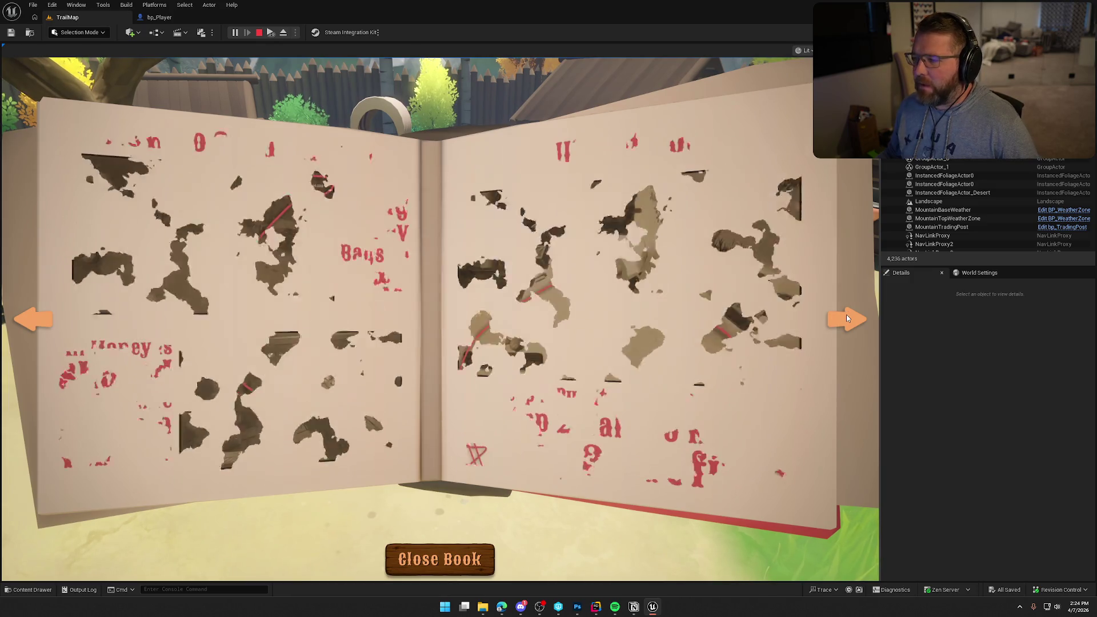
pyautogui.click(846, 318)
pyautogui.click(847, 318)
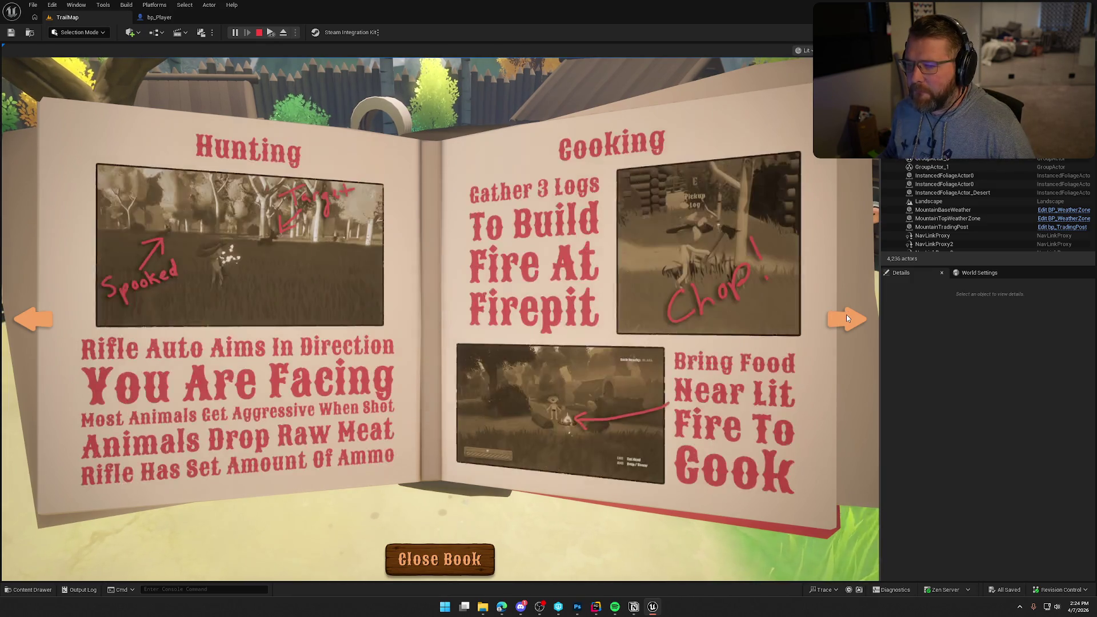
pyautogui.click(846, 318)
pyautogui.click(846, 318)
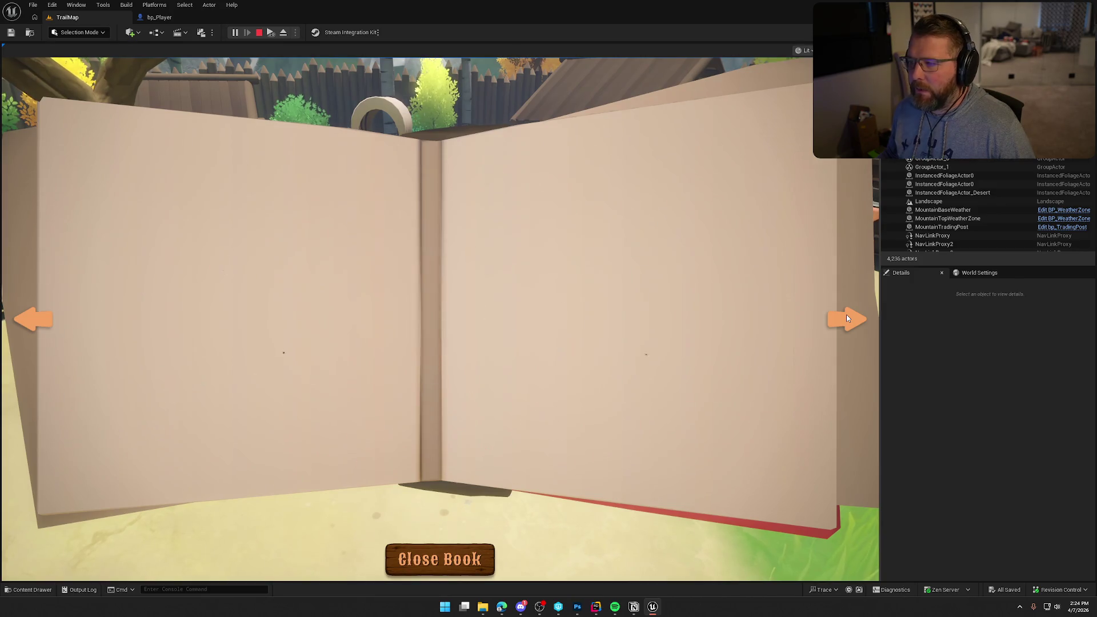
pyautogui.click(847, 318)
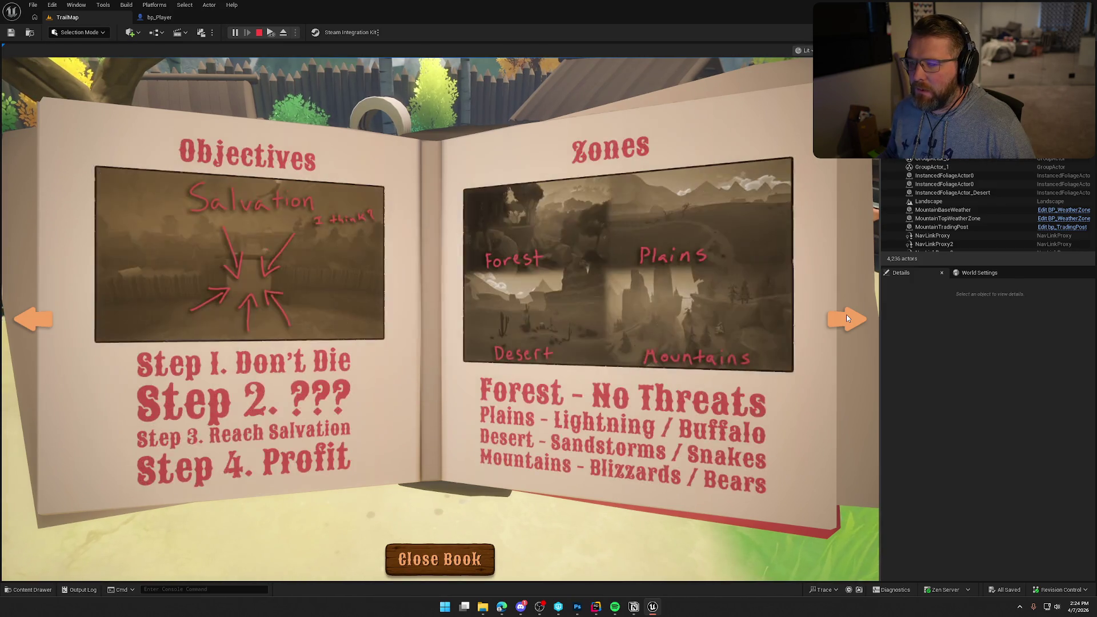
# Close the book, walk toward the fence, then press Escape to stop the play session
pyautogui.click(440, 559)
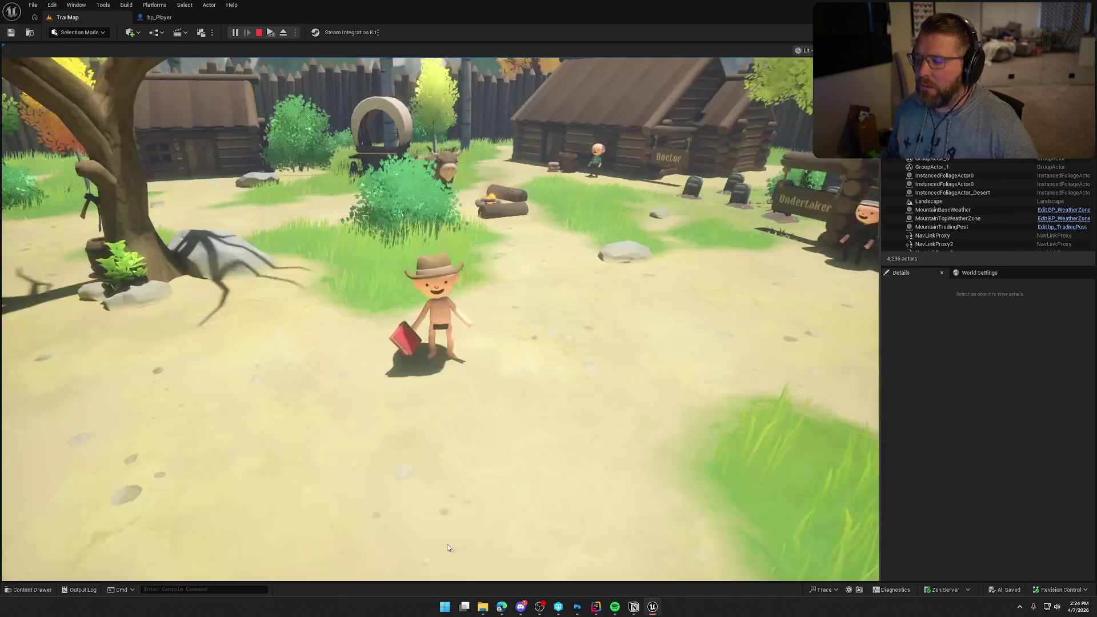
pyautogui.press('w')
pyautogui.press('w')
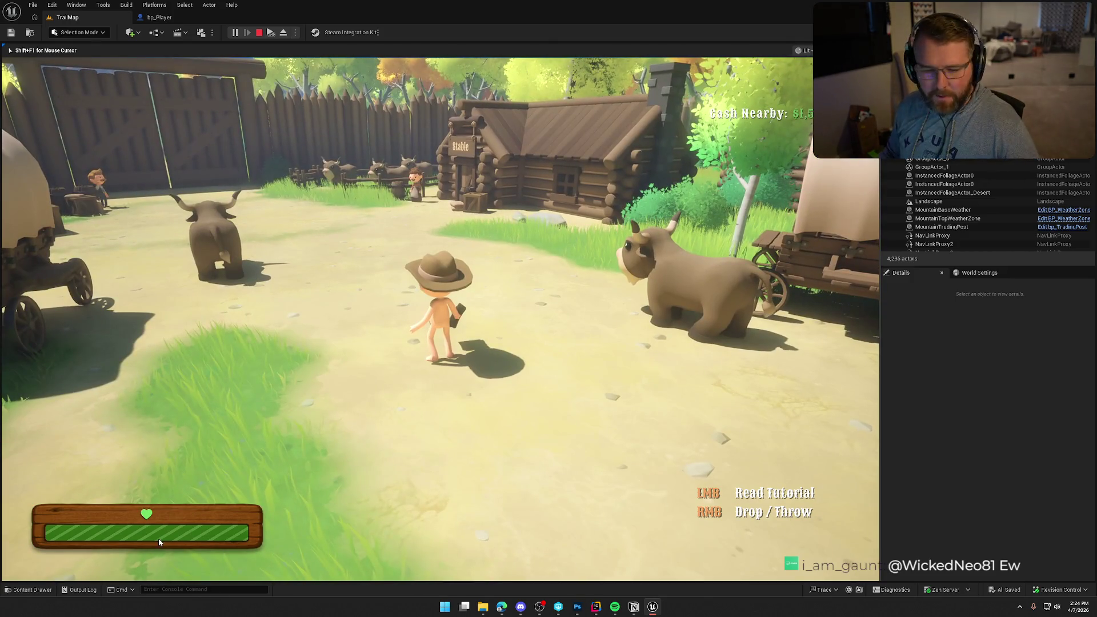
pyautogui.press('Escape')
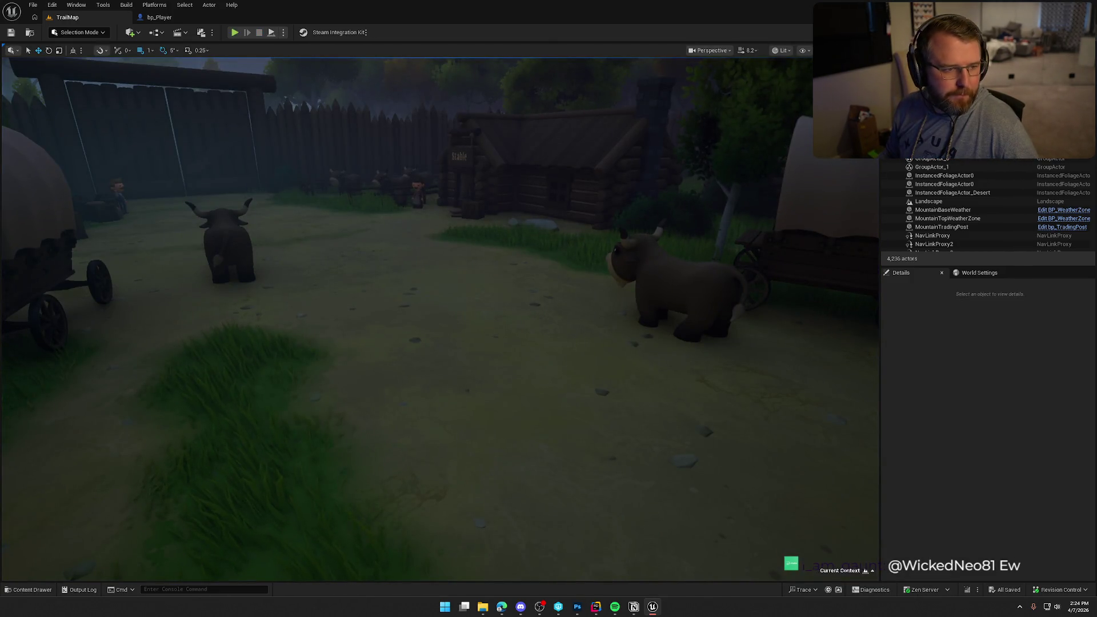
# Tick the book interaction UI task, move Tutorial Stuff to Needs Testing, and minimize Notion
pyautogui.hotkey('alt', 'Tab')
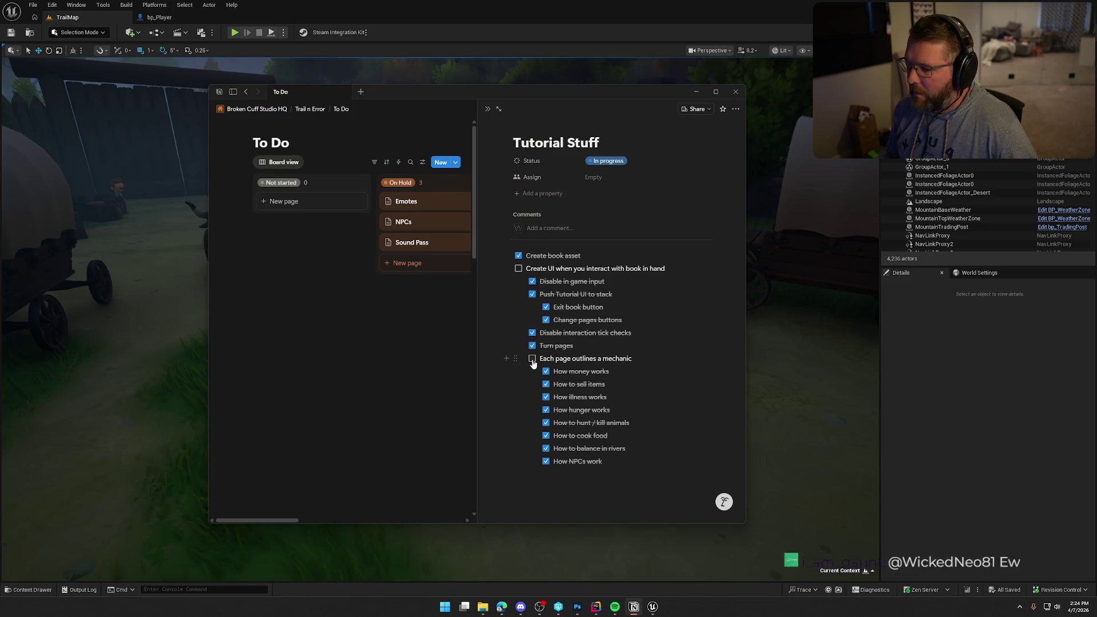
pyautogui.click(519, 269)
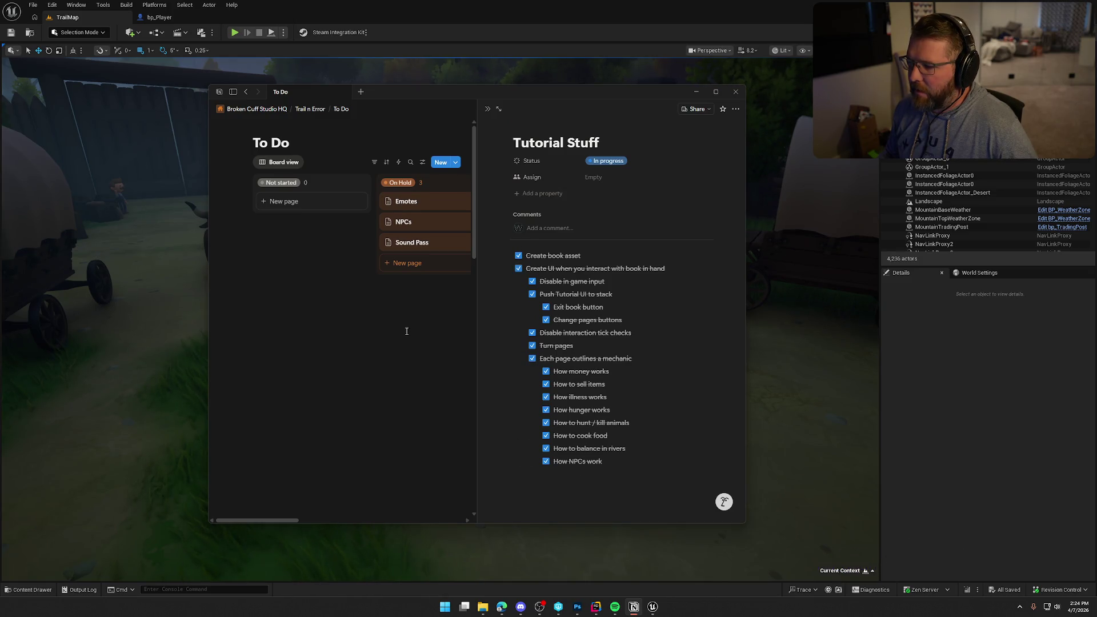
pyautogui.press('Escape')
pyautogui.moveTo(577, 210)
pyautogui.mouseDown()
pyautogui.moveTo(657, 214)
pyautogui.moveTo(648, 248)
pyautogui.mouseUp()
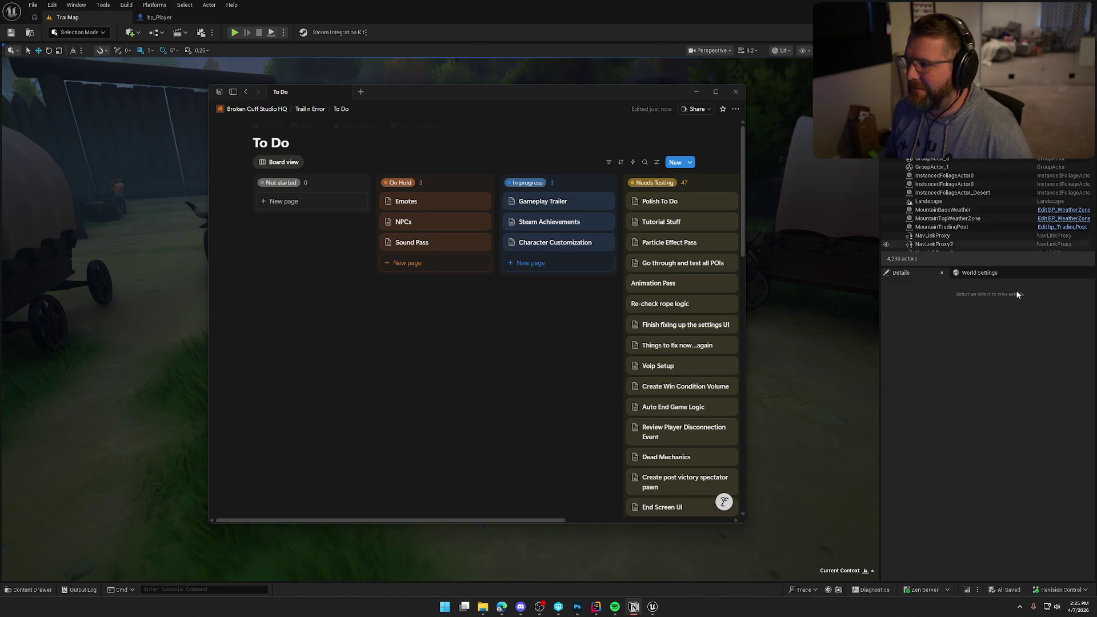
pyautogui.click(1015, 354)
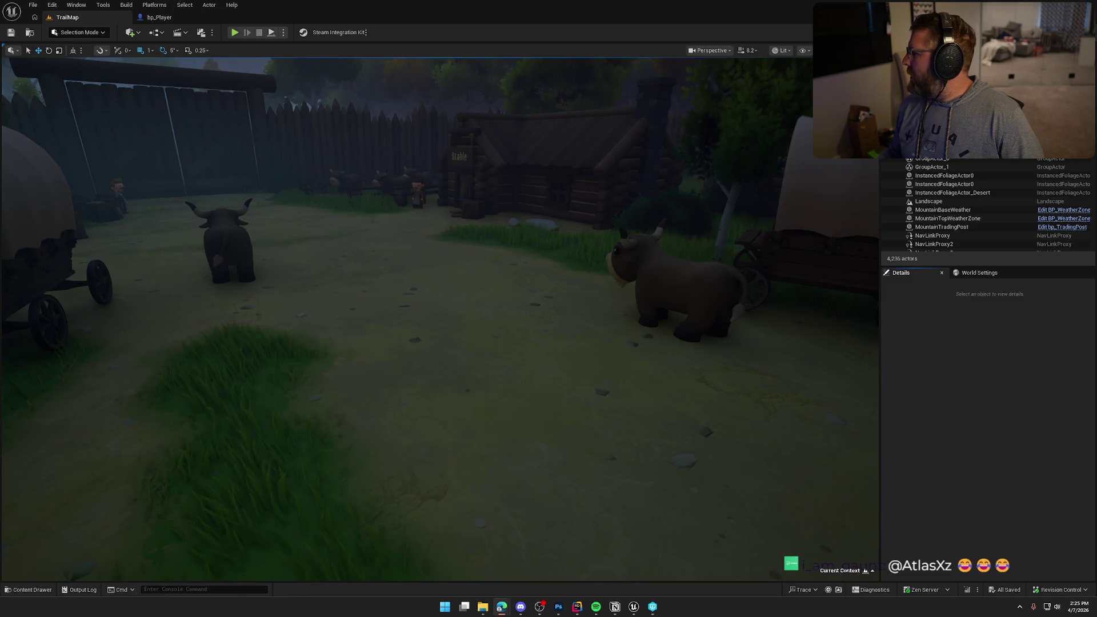
pyautogui.click(969, 400)
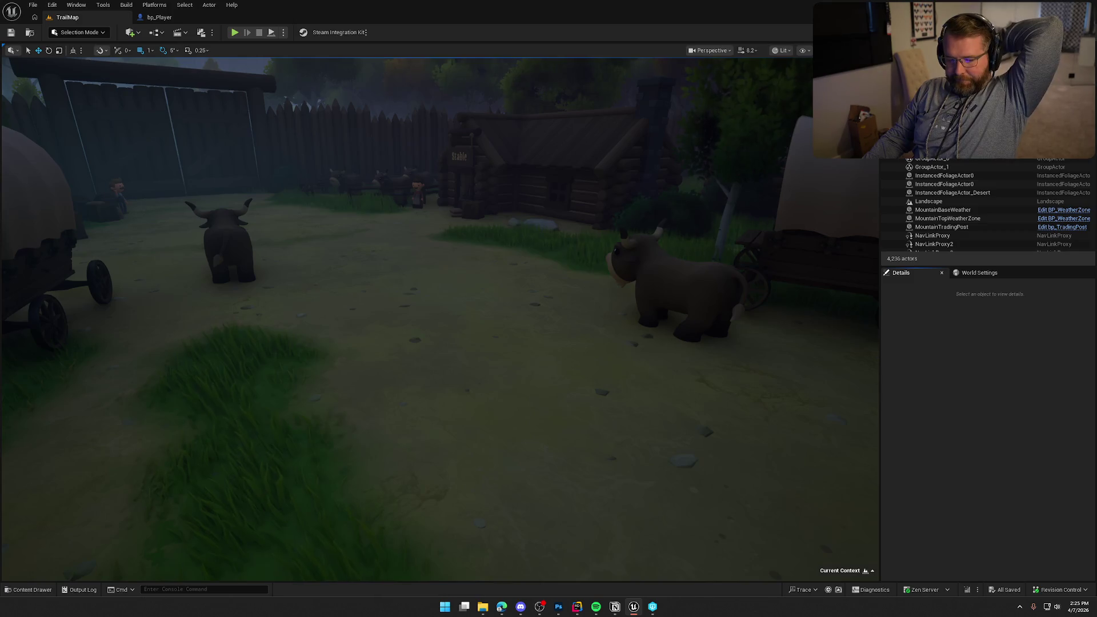
pyautogui.hotkey('alt', 'Tab')
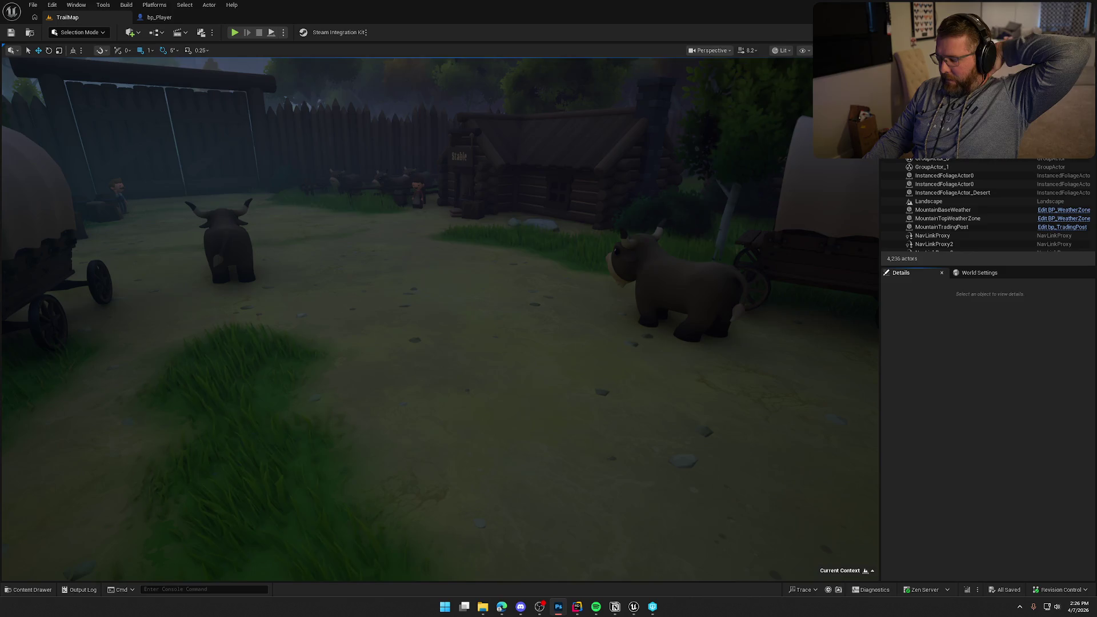
pyautogui.hotkey('alt', 'F4')
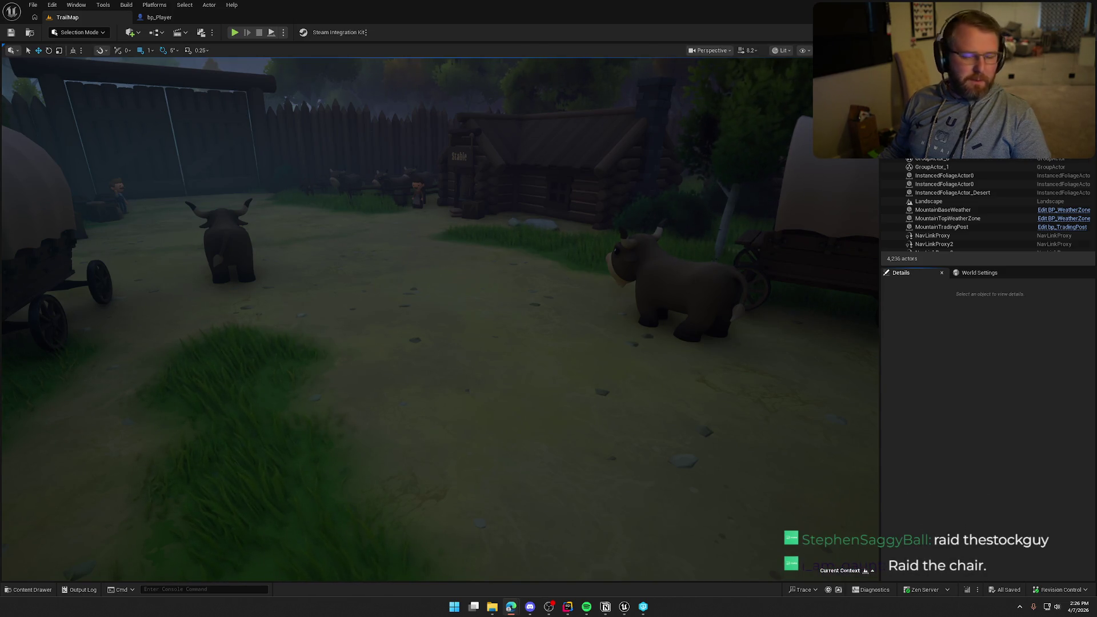
pyautogui.click(628, 434)
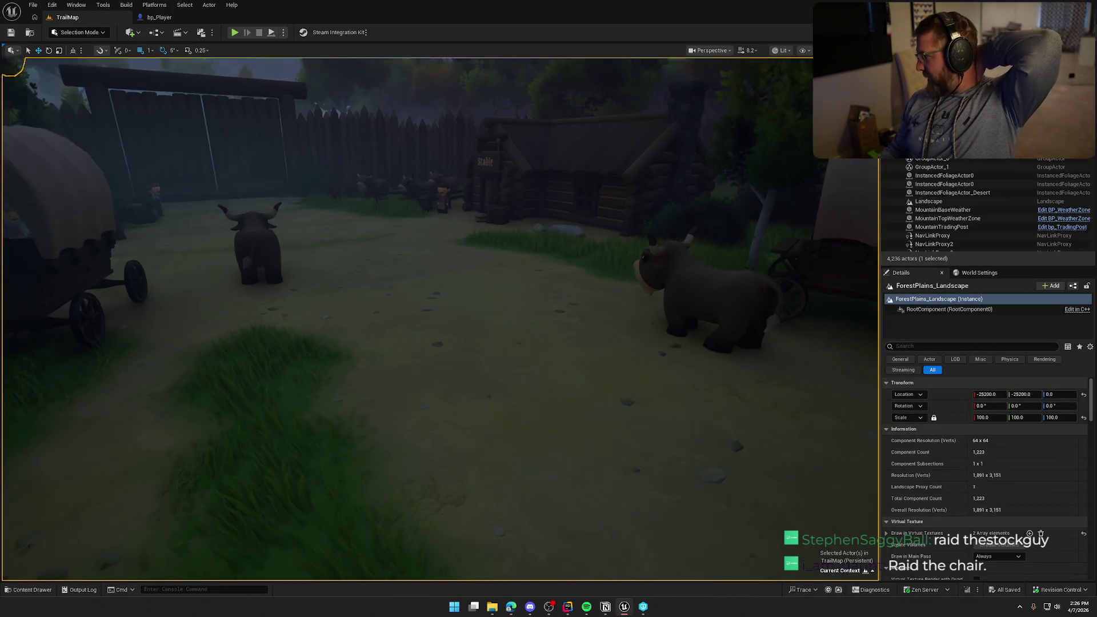
pyautogui.press('Escape')
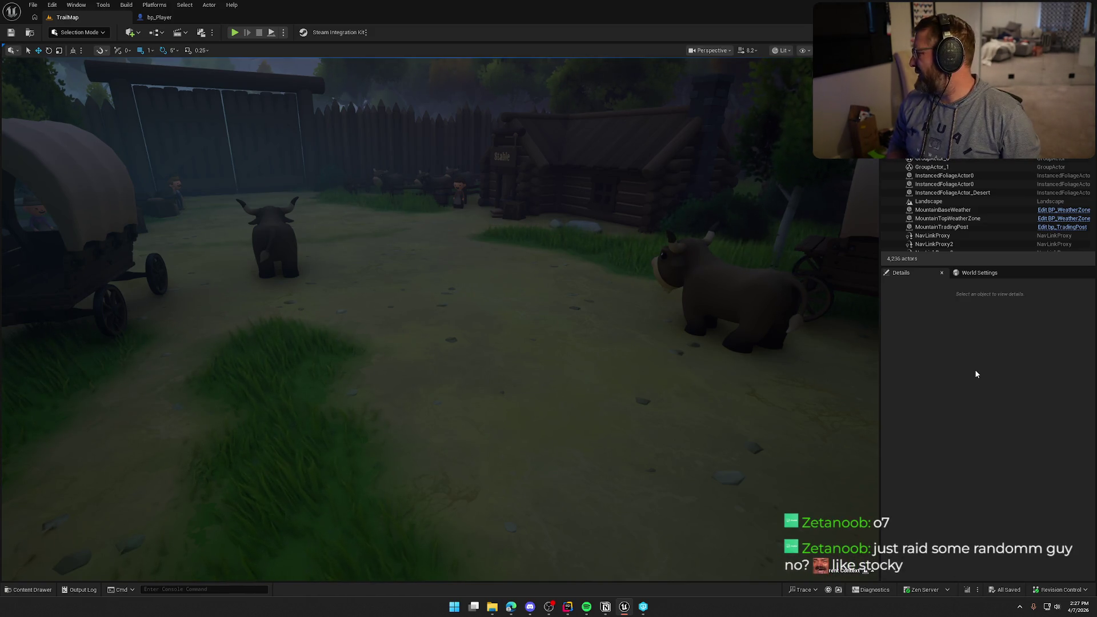
# Bring the Notion To Do board forward, shift it left and widen it to show Bugs and Done
pyautogui.click(605, 607)
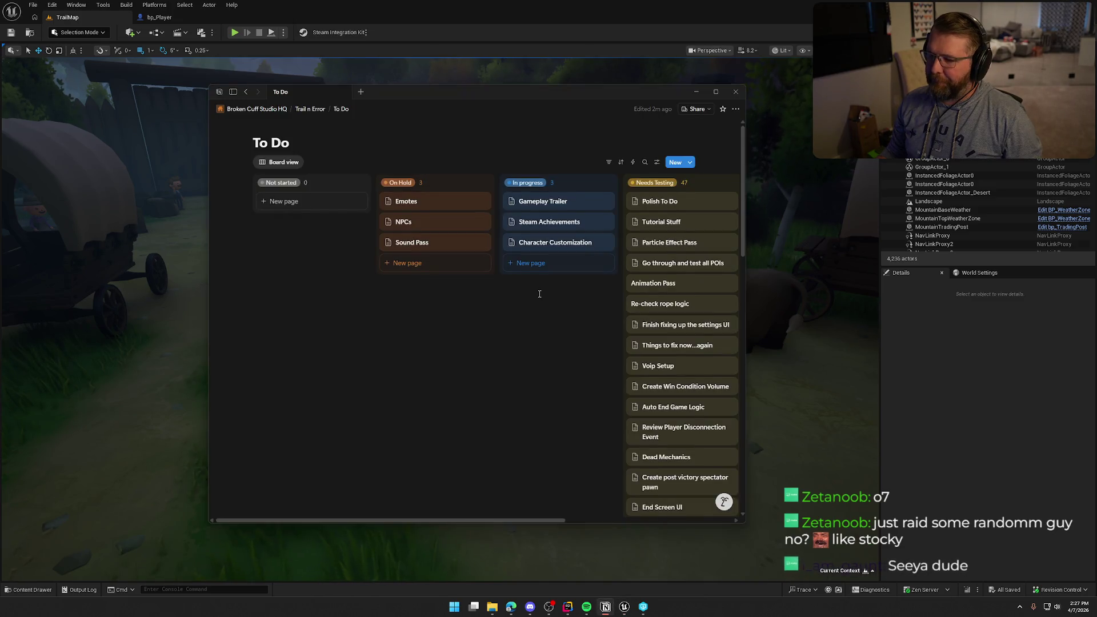
pyautogui.moveTo(745, 131); pyautogui.dragTo(929, 131)
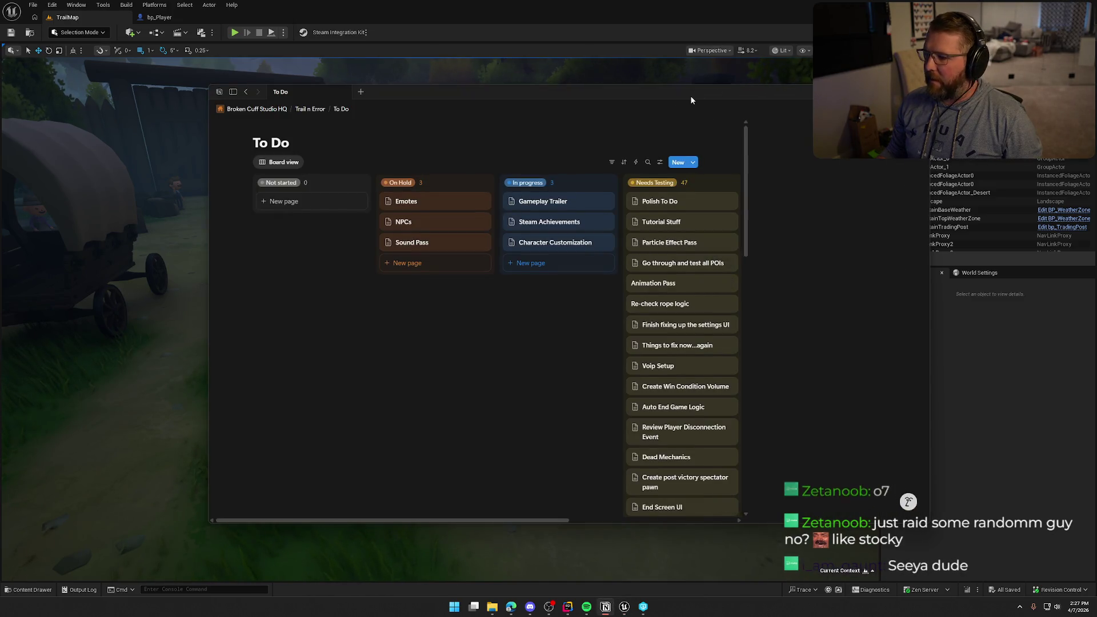
pyautogui.moveTo(686, 98)
pyautogui.mouseDown()
pyautogui.moveTo(517, 97)
pyautogui.moveTo(551, 86)
pyautogui.mouseUp()
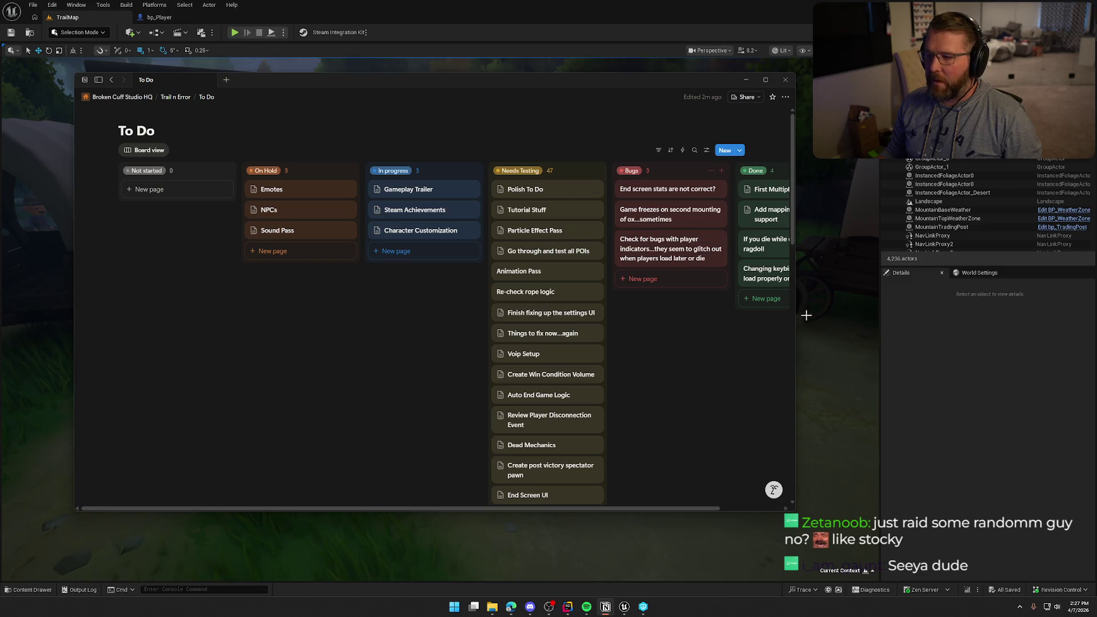
pyautogui.moveTo(794, 314); pyautogui.dragTo(863, 314)
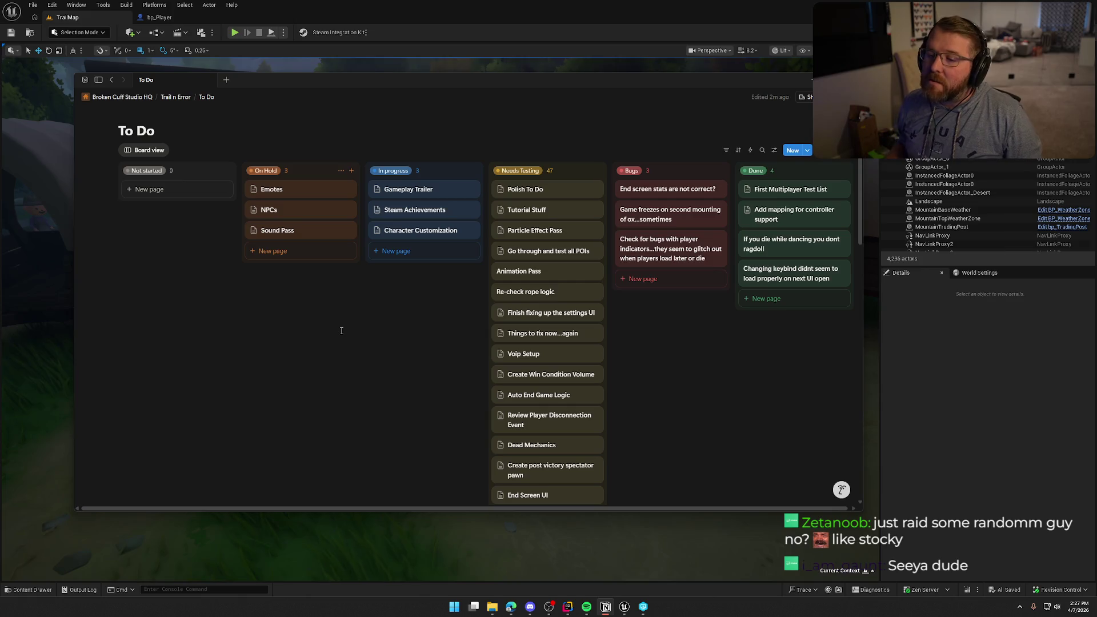
pyautogui.click(268, 215)
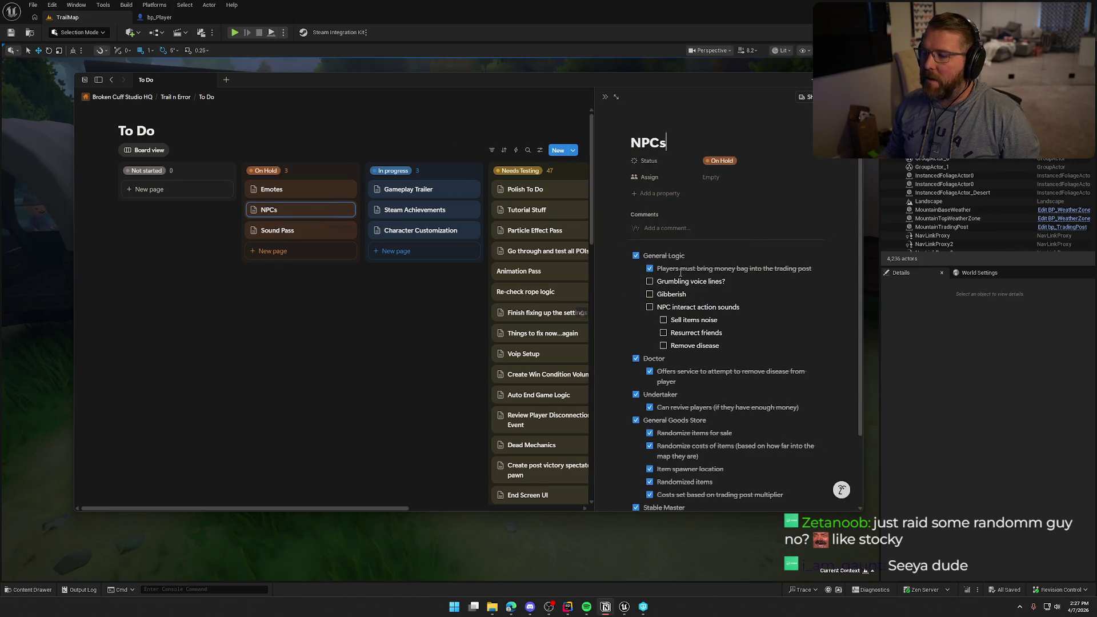
pyautogui.click(277, 230)
pyautogui.click(369, 350)
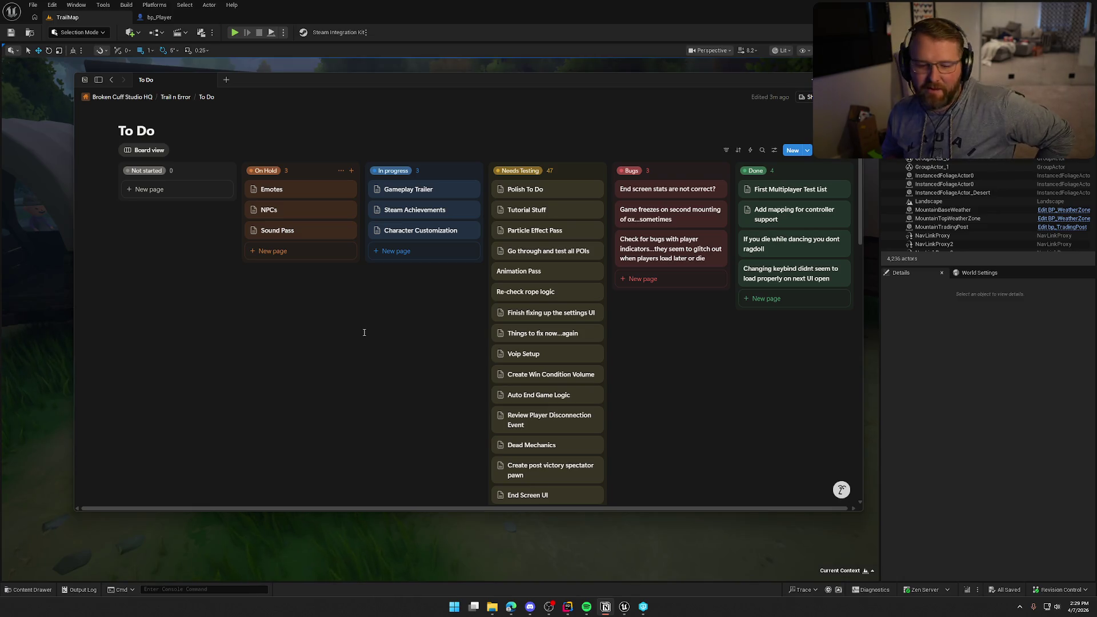
pyautogui.click(511, 606)
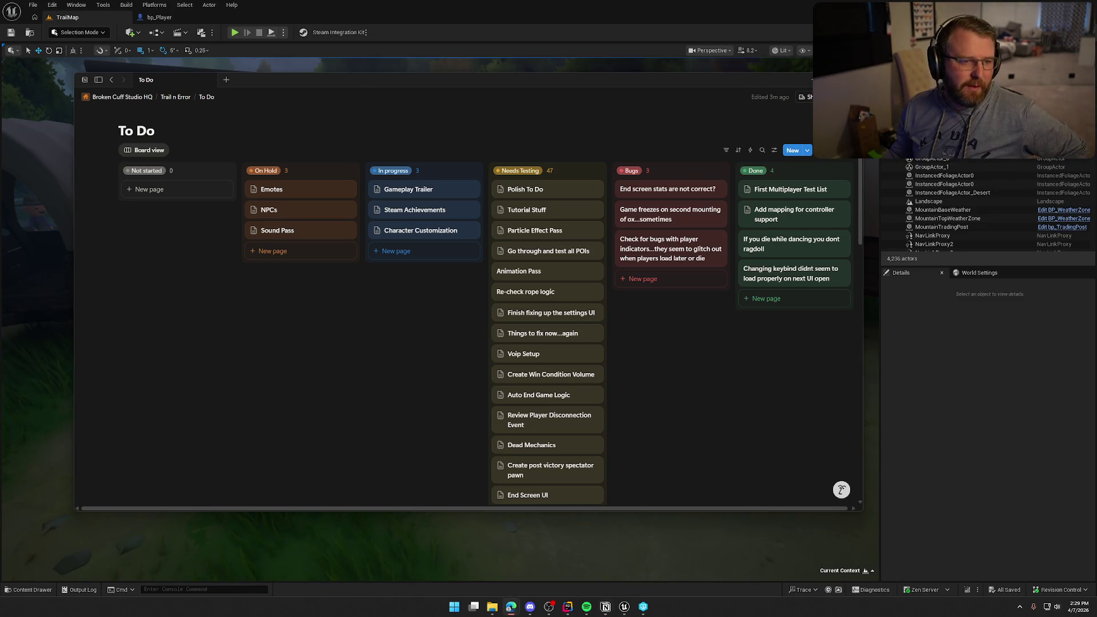